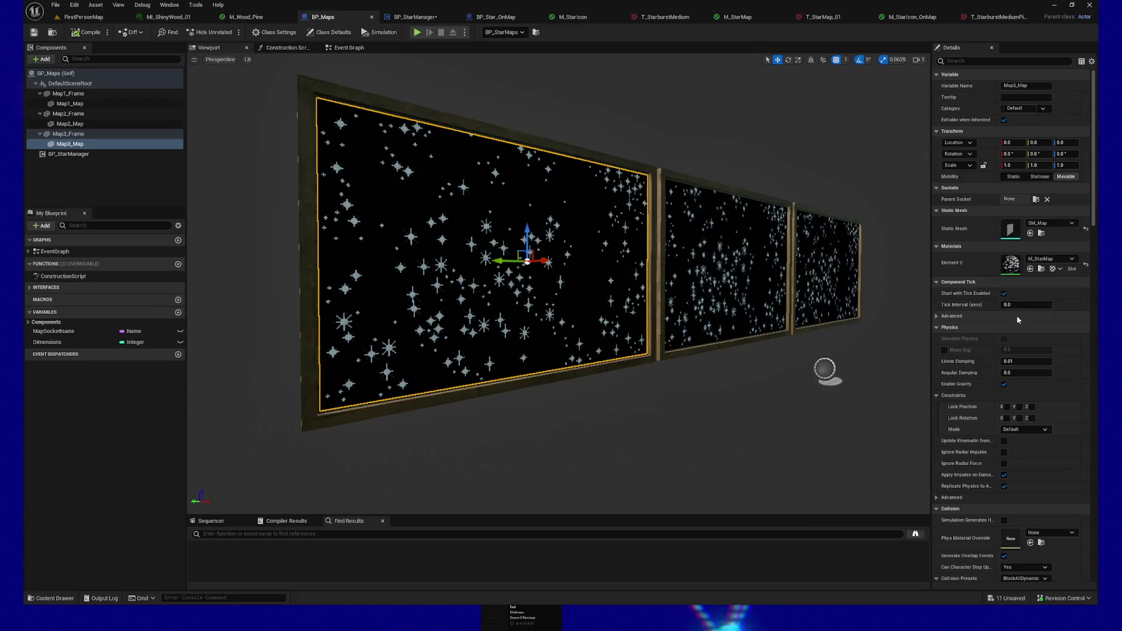
# Reset the Element 0 material of Map3_Map, Map2_Map and Map1_Map to WorldGridMaterial, then save BP_Maps
pyautogui.click(1052, 269)
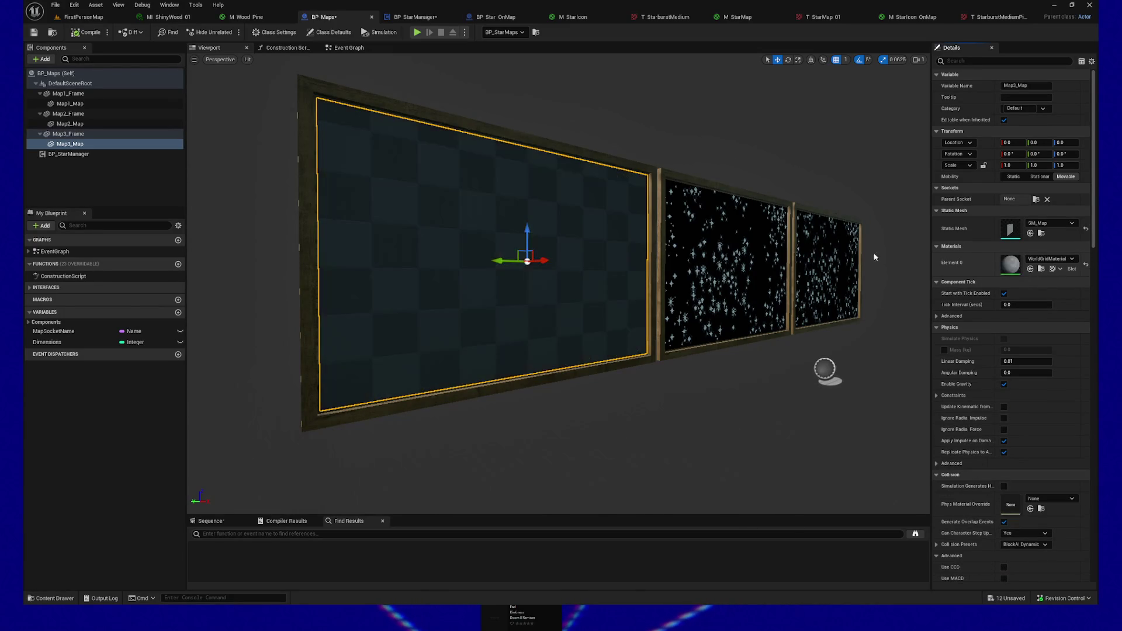
pyautogui.click(725, 268)
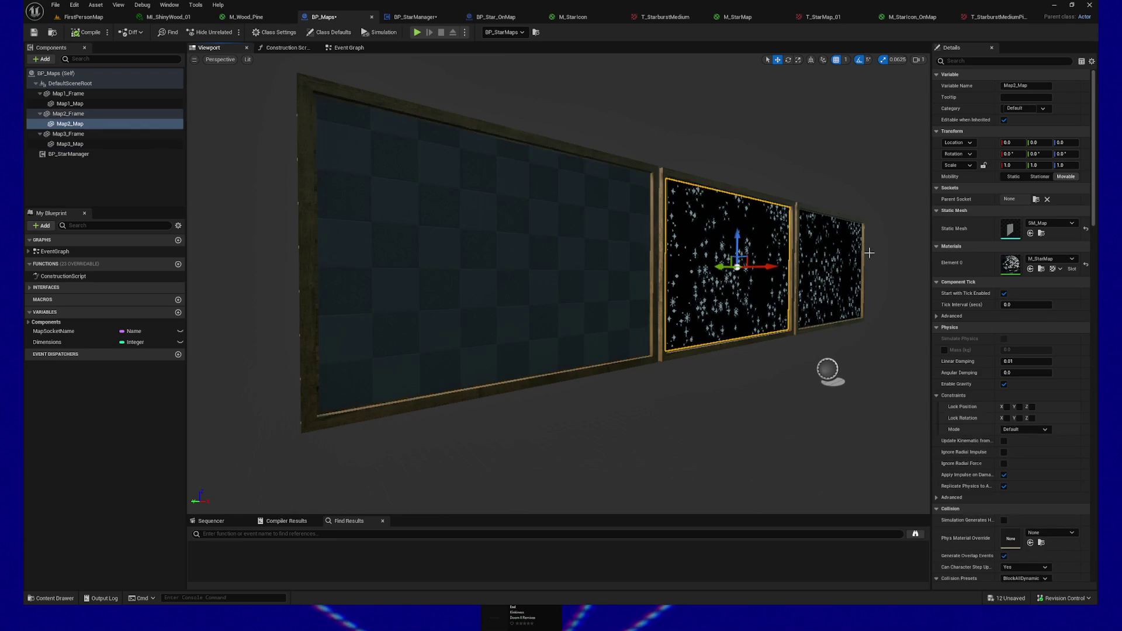
pyautogui.click(1086, 266)
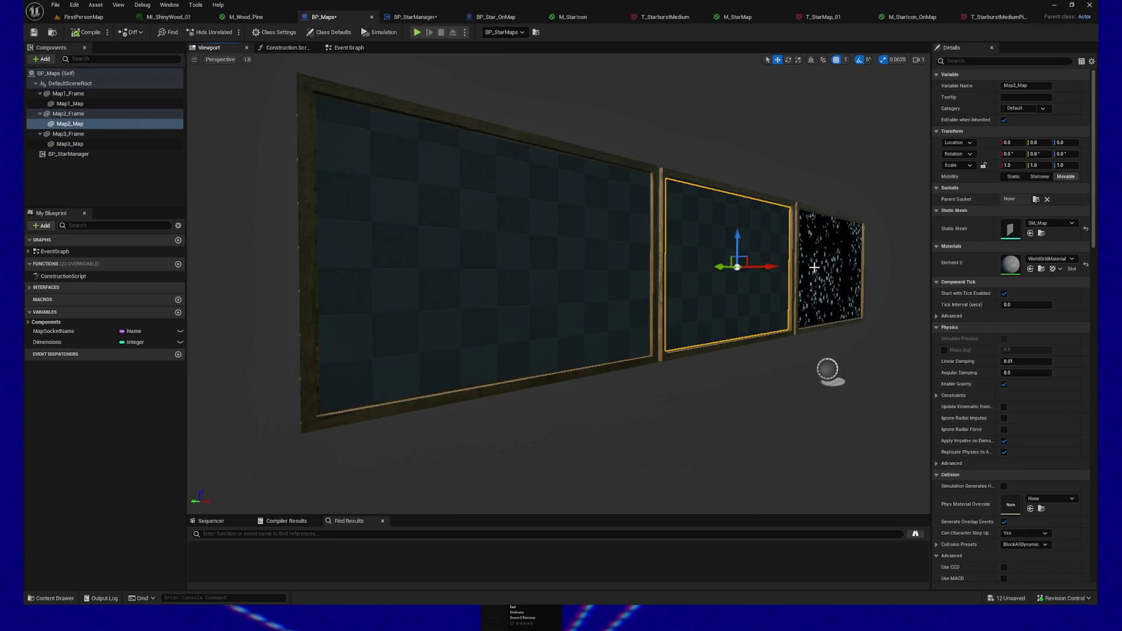
pyautogui.click(845, 270)
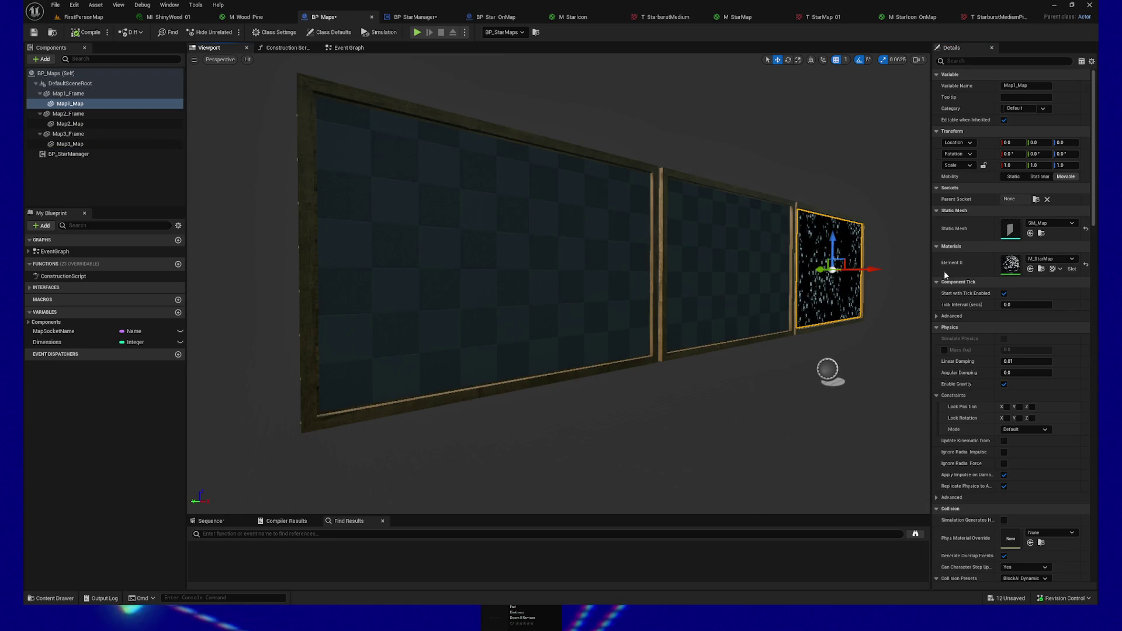
pyautogui.click(1086, 265)
pyautogui.hotkey('ctrl', 's')
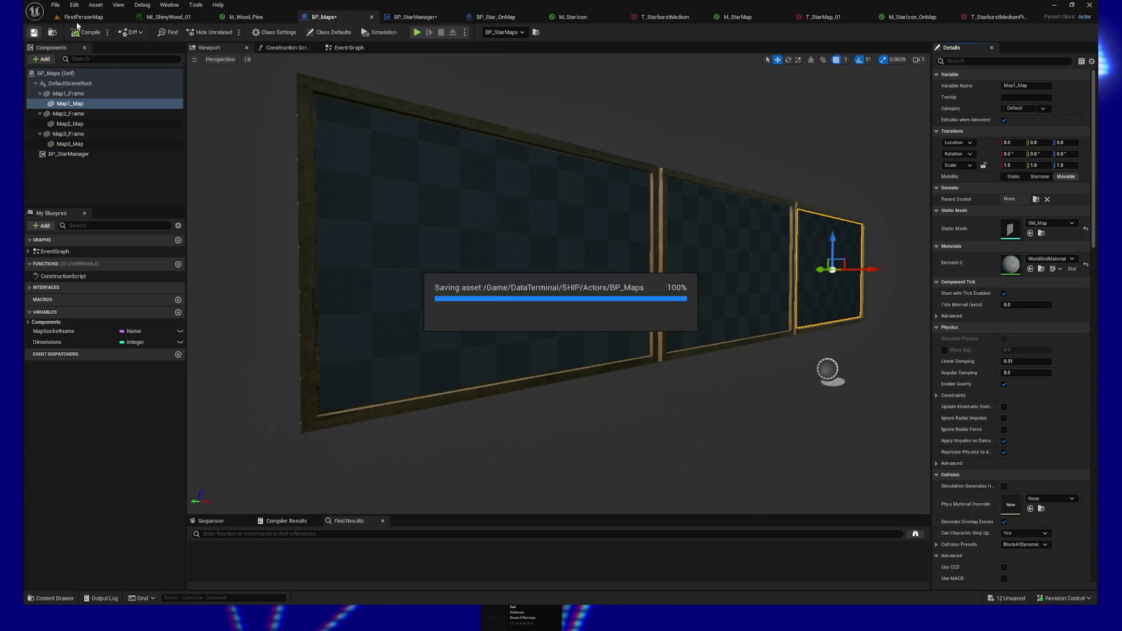
# Switch to the FirstPersonMap level and rotate the first star marker on the wall upright
pyautogui.click(84, 18)
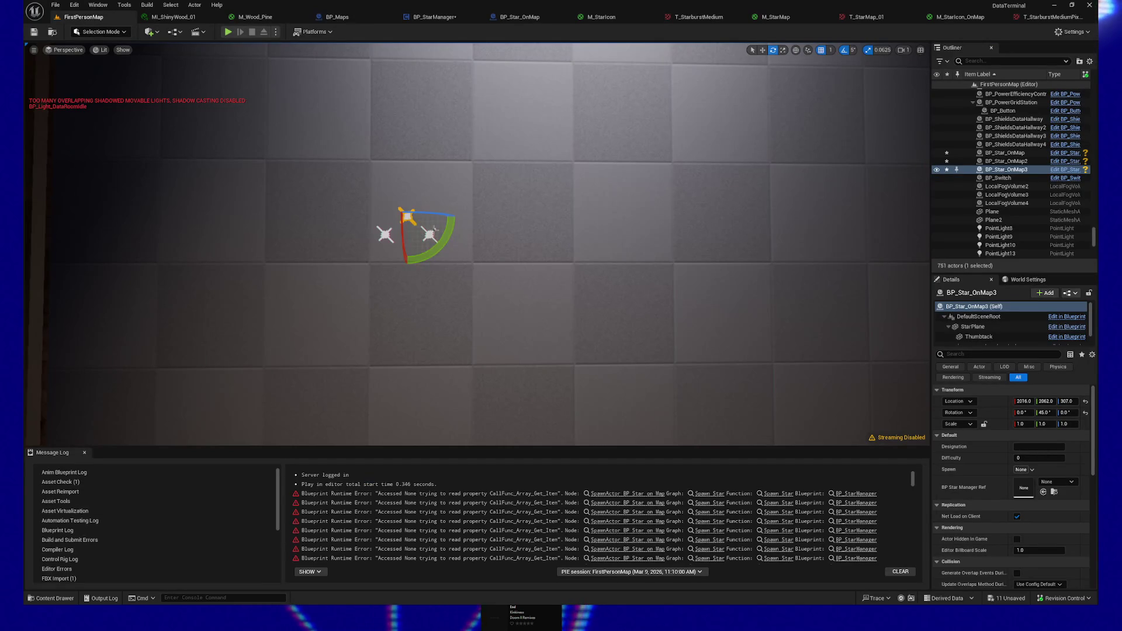
pyautogui.moveTo(452, 235); pyautogui.dragTo(456, 214)
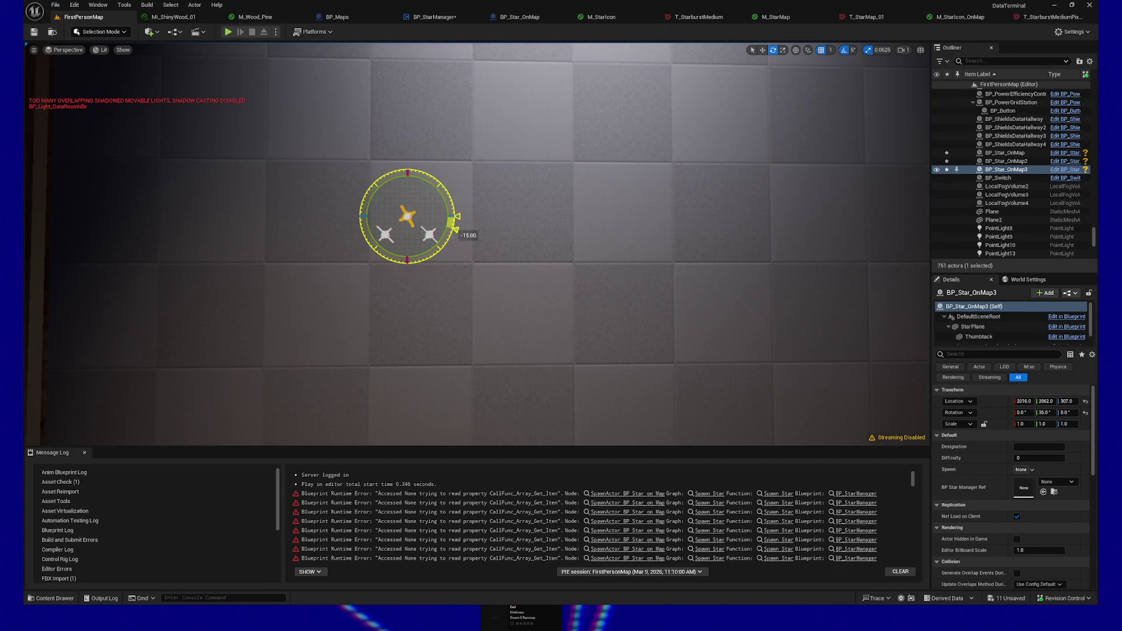
pyautogui.moveTo(442, 252); pyautogui.dragTo(409, 233)
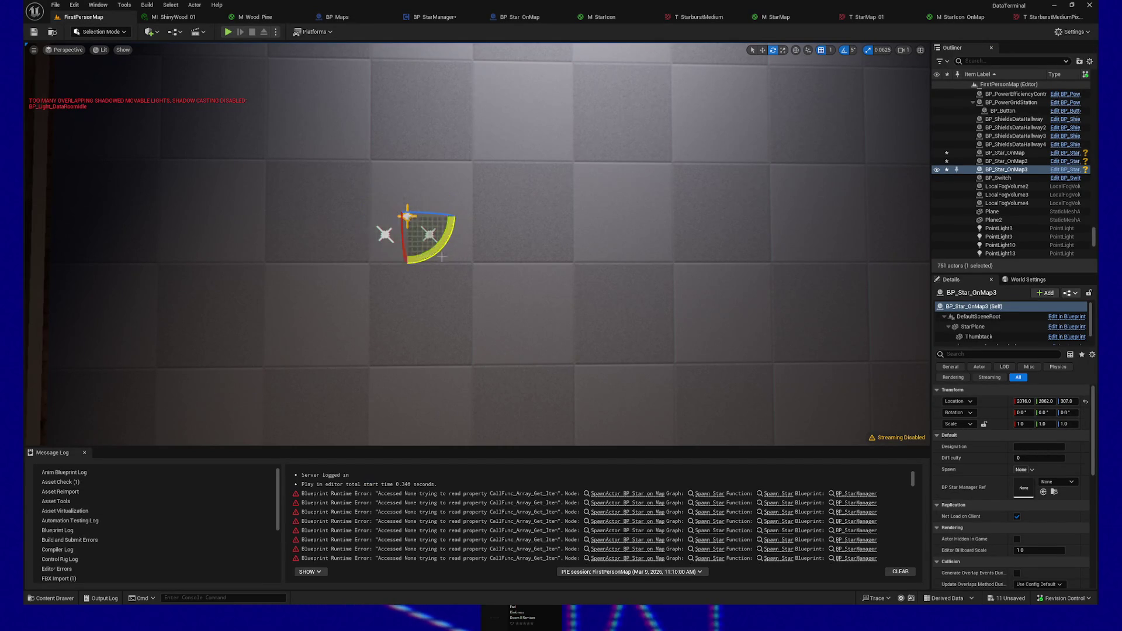
pyautogui.click(390, 239)
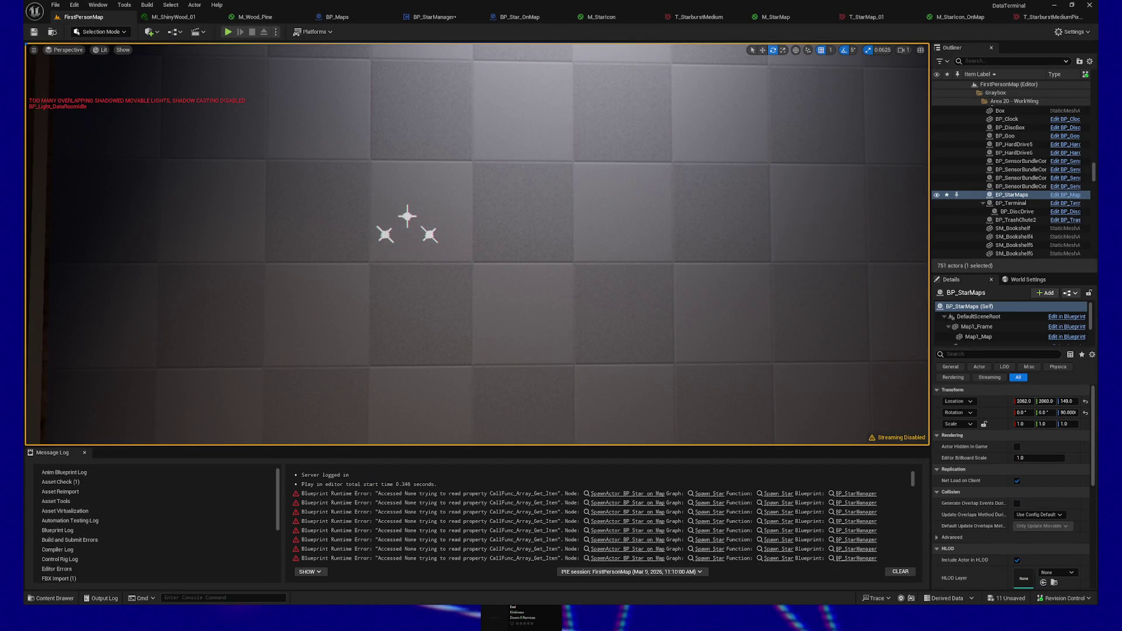
# Rotate the left star by -40 degrees and the second star by -50 degrees
pyautogui.click(384, 235)
pyautogui.moveTo(428, 245); pyautogui.dragTo(425, 268)
pyautogui.click(444, 233)
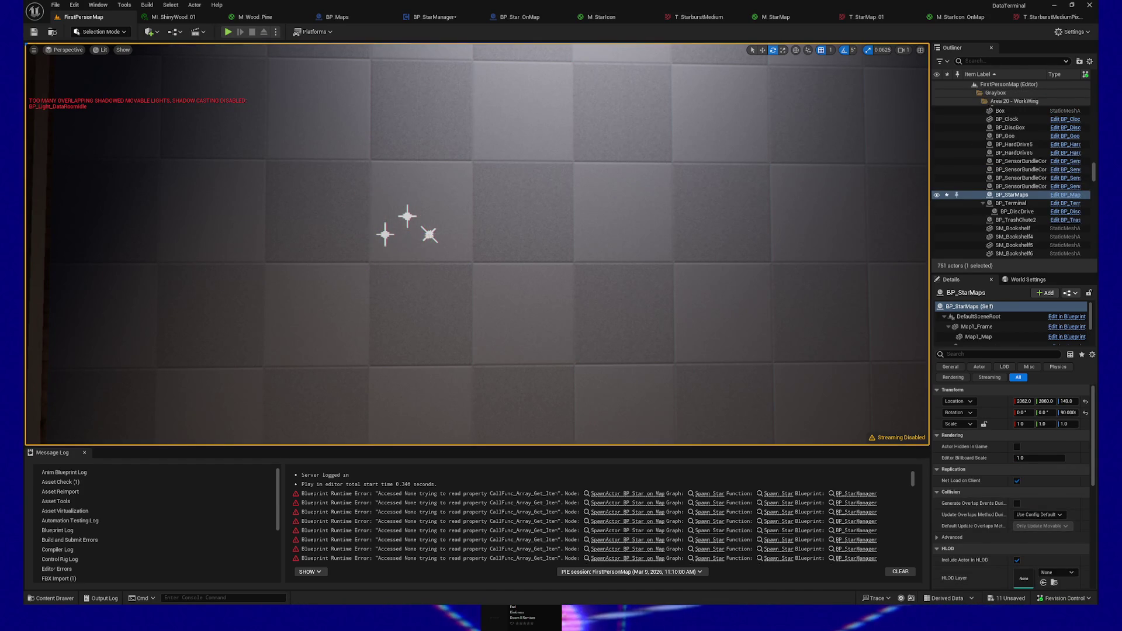
pyautogui.click(429, 235)
pyautogui.moveTo(476, 235)
pyautogui.mouseDown()
pyautogui.moveTo(461, 273)
pyautogui.moveTo(415, 248)
pyautogui.mouseUp()
pyautogui.click(494, 240)
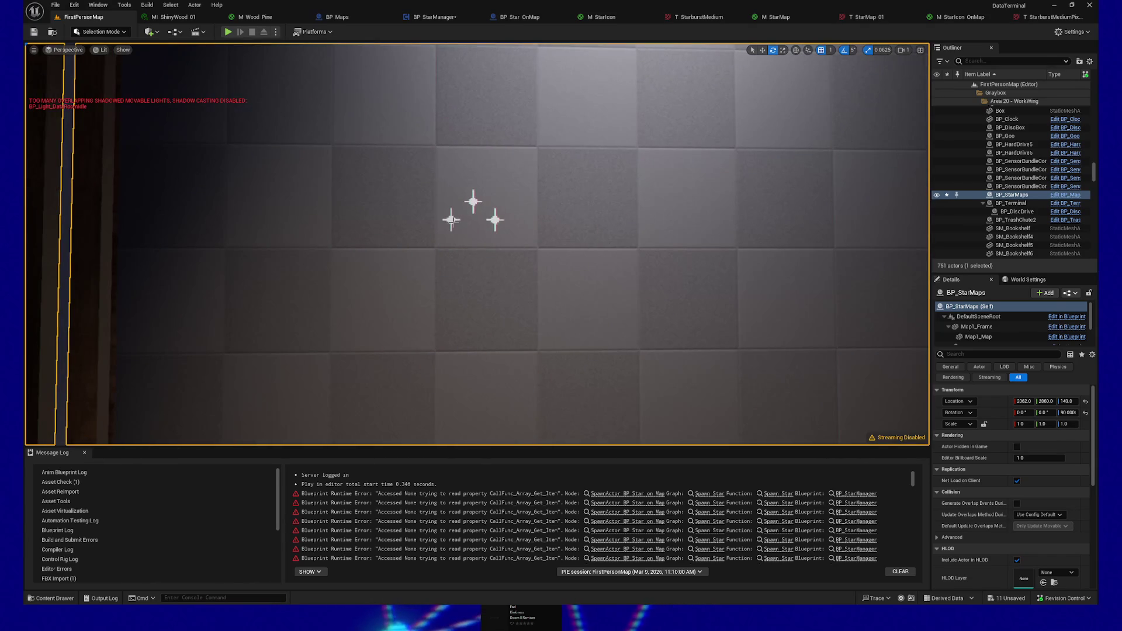
# Select the BP_Star_OnMap marker and swing the view round to face the tiled wall
pyautogui.click(449, 219)
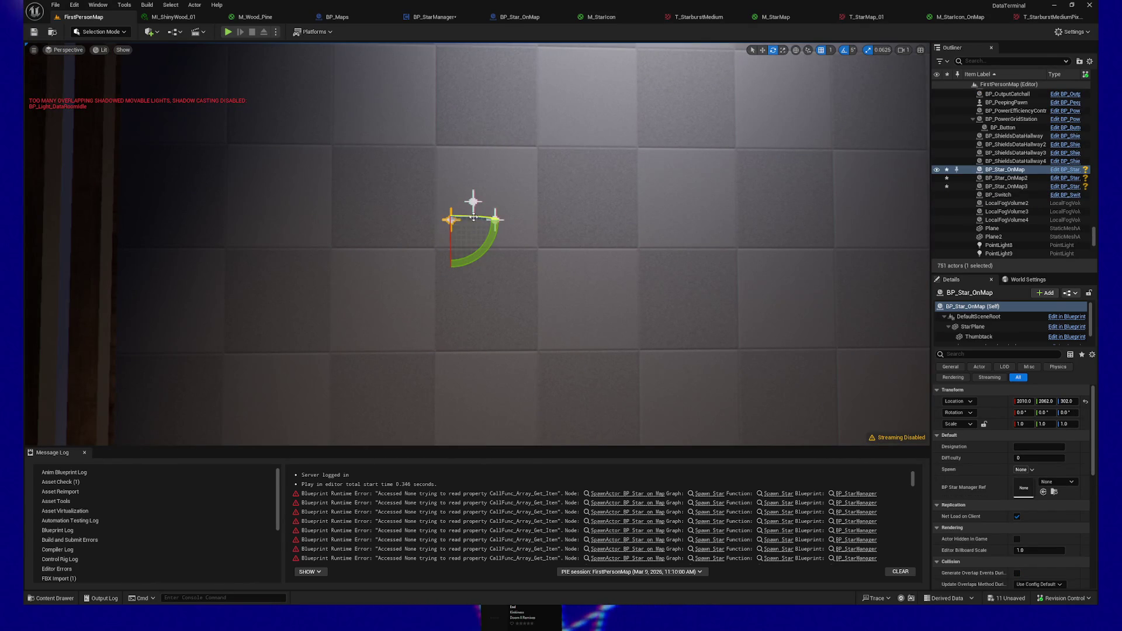
pyautogui.scroll(5, 399, 182)
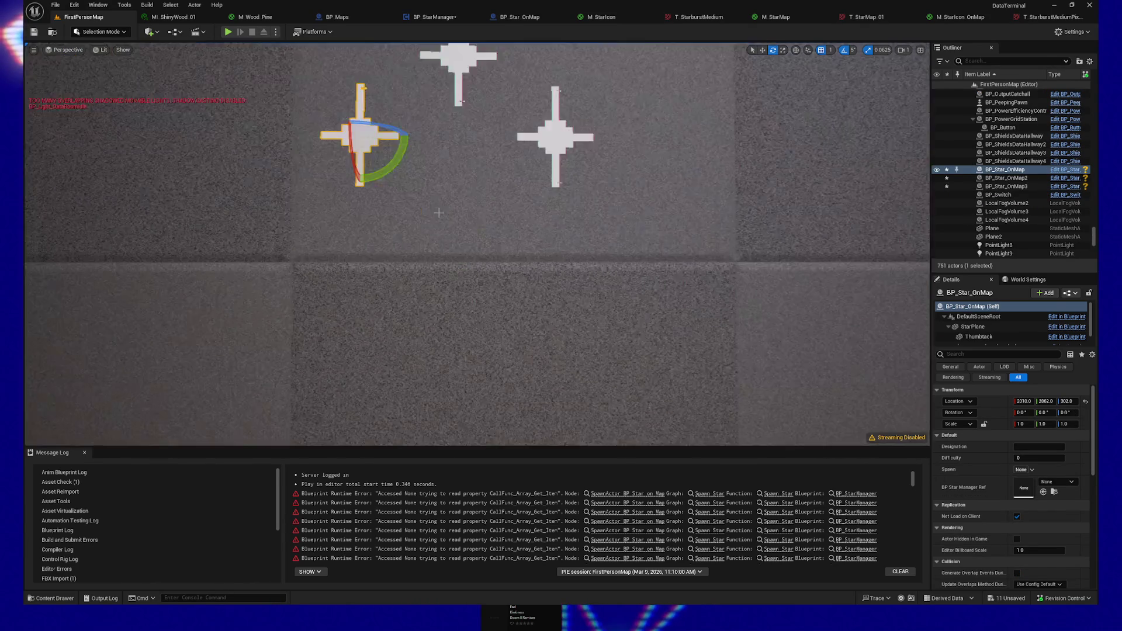
pyautogui.scroll(8, 421, 125)
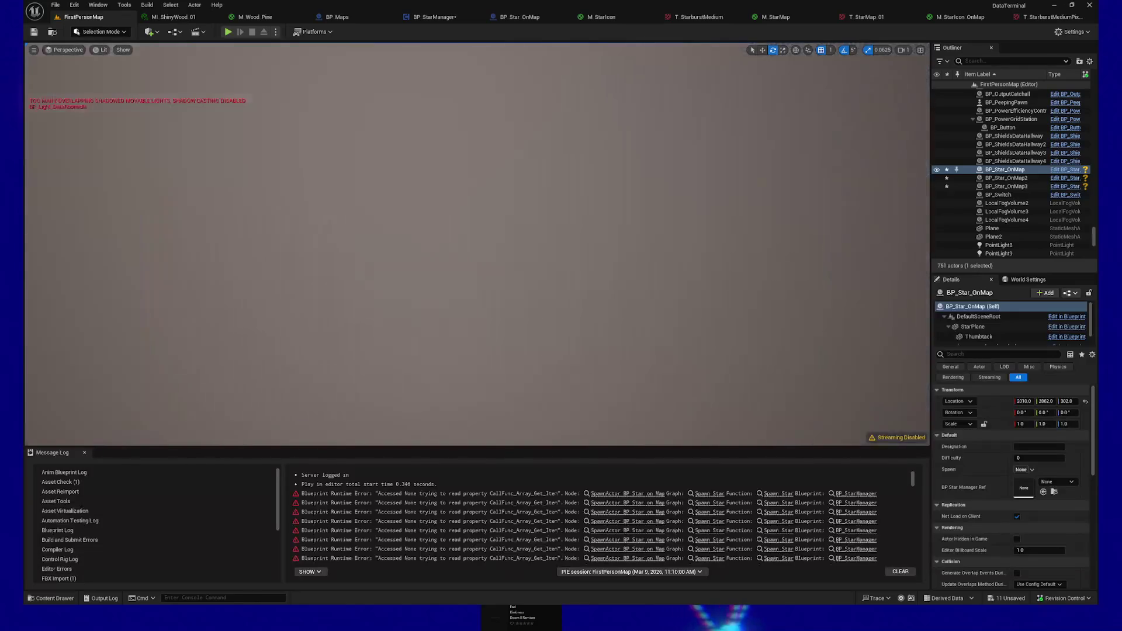
pyautogui.scroll(-8, 493, 181)
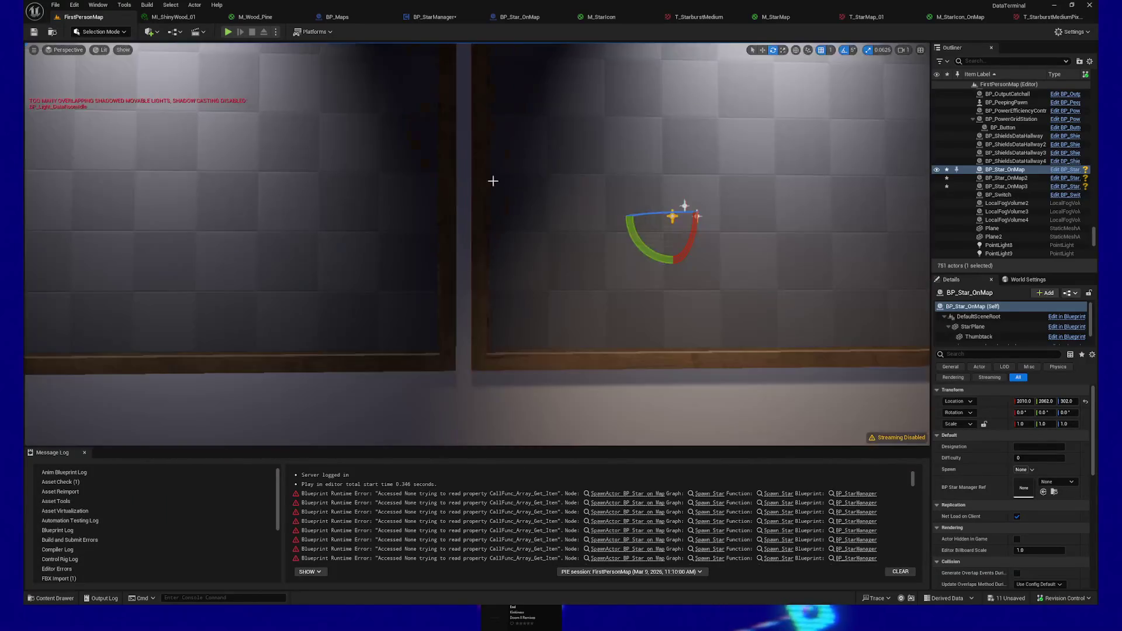
pyautogui.scroll(6, 543, 202)
pyautogui.scroll(-4, 558, 202)
pyautogui.moveTo(561, 200)
pyautogui.mouseDown()
pyautogui.moveTo(514, 202)
pyautogui.moveTo(553, 187)
pyautogui.mouseUp()
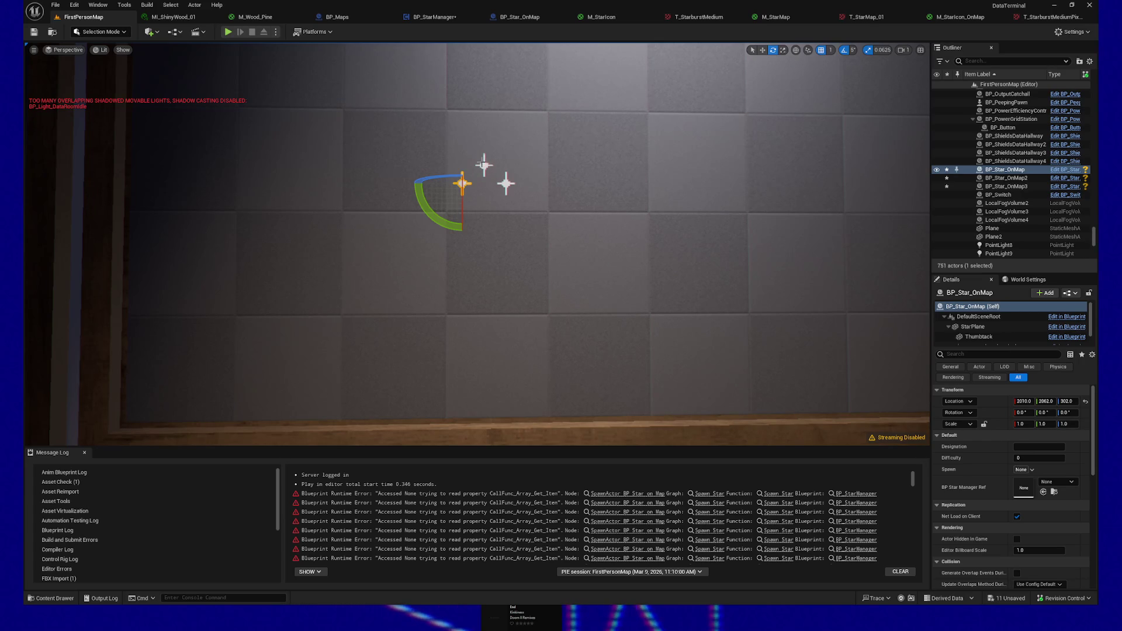
# Select all three star markers and scale them to 1.6875 on X and Z
pyautogui.keyDown('ctrl'); pyautogui.click(485, 166); pyautogui.keyUp('ctrl')
pyautogui.keyDown('ctrl'); pyautogui.click(506, 183); pyautogui.keyUp('ctrl')
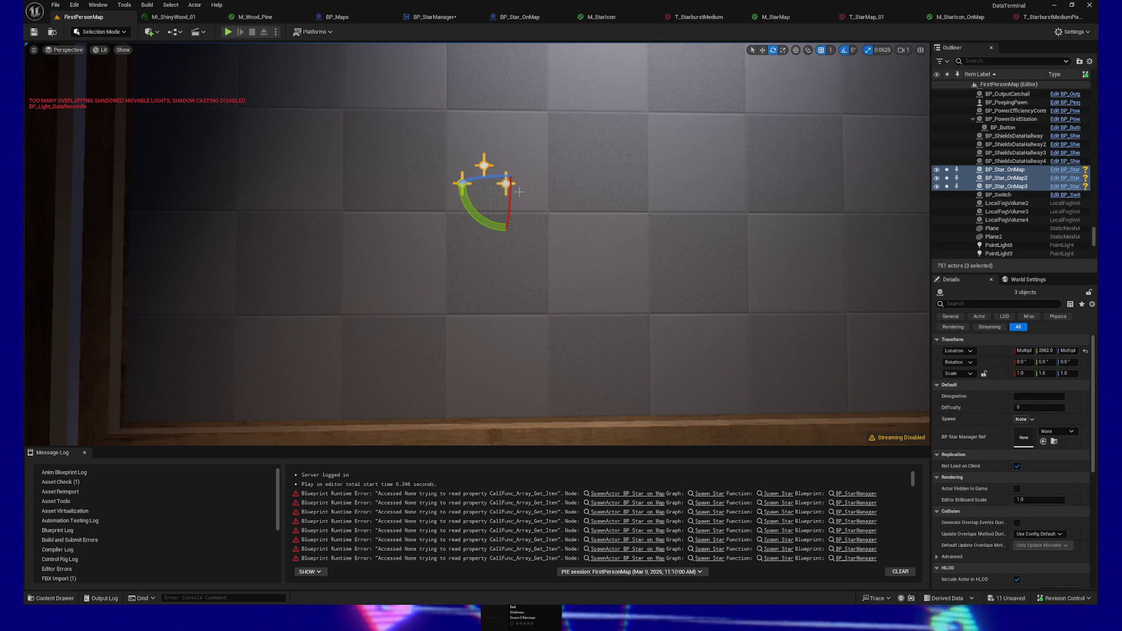
pyautogui.press('r')
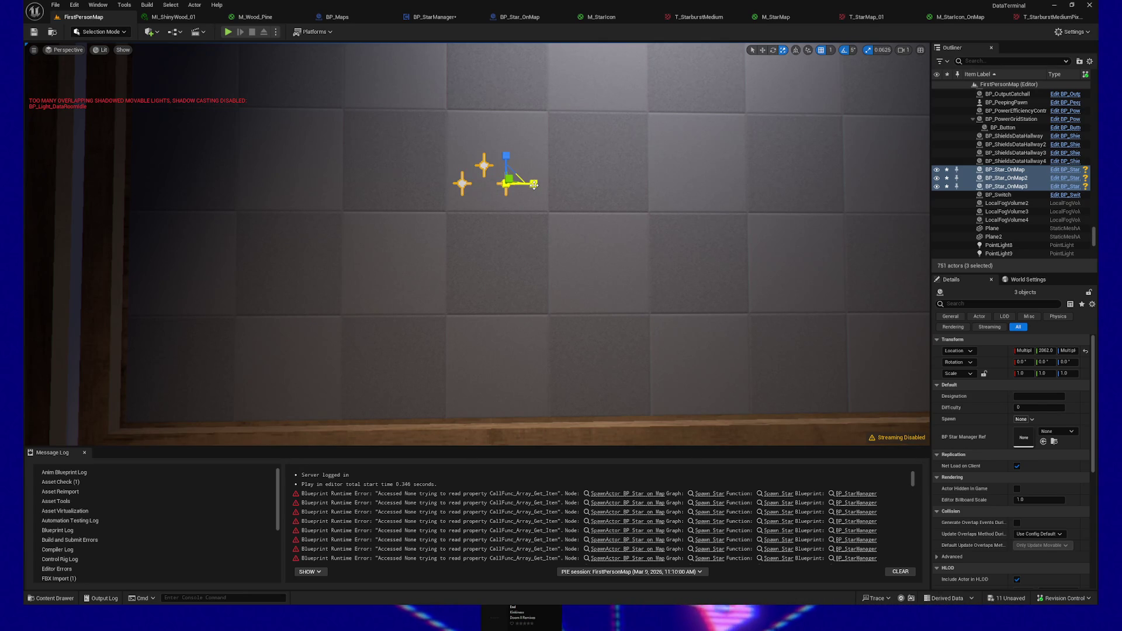
pyautogui.hotkey('ctrl', 'z')
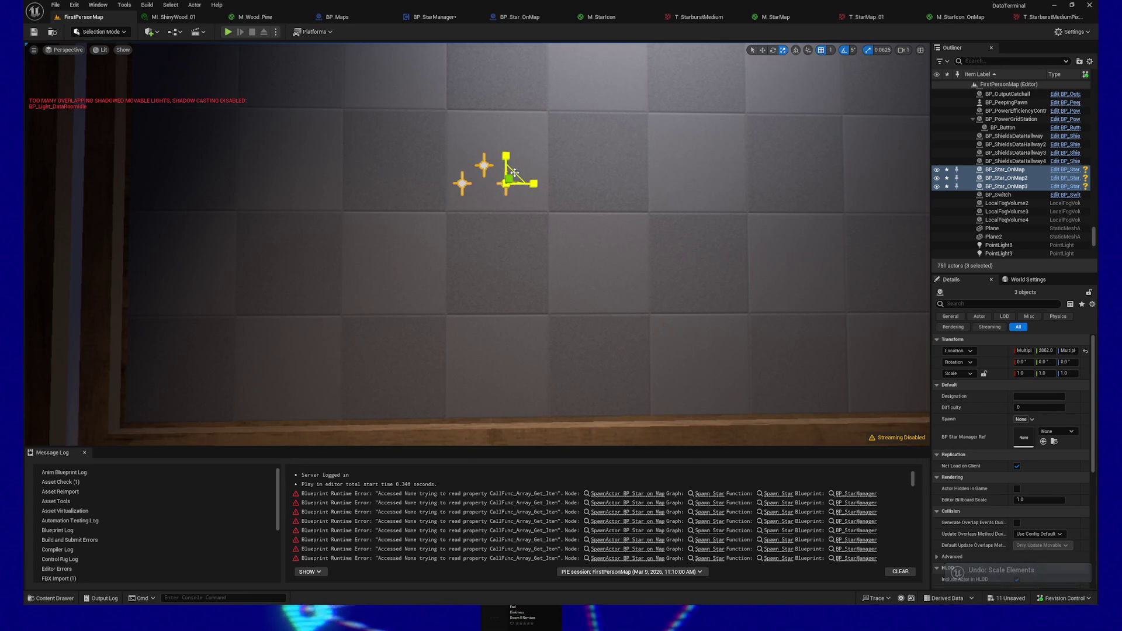
pyautogui.moveTo(503, 184); pyautogui.dragTo(538, 183)
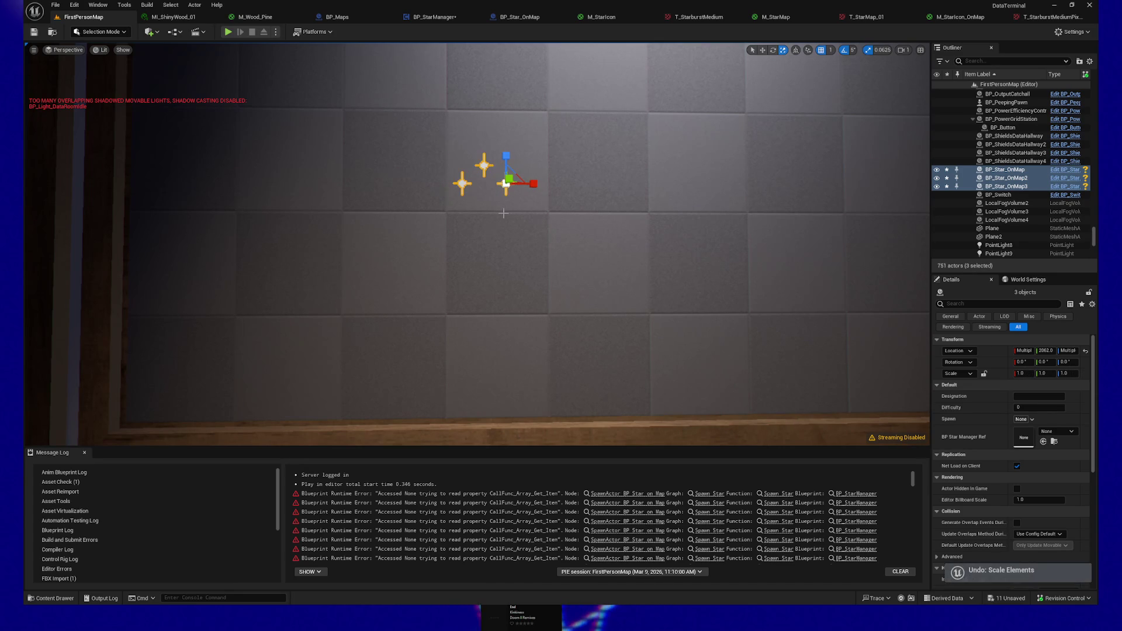
# Focus the view on the BP_StarMaps frame and select BP_Star_OnMap2
pyautogui.click(544, 210)
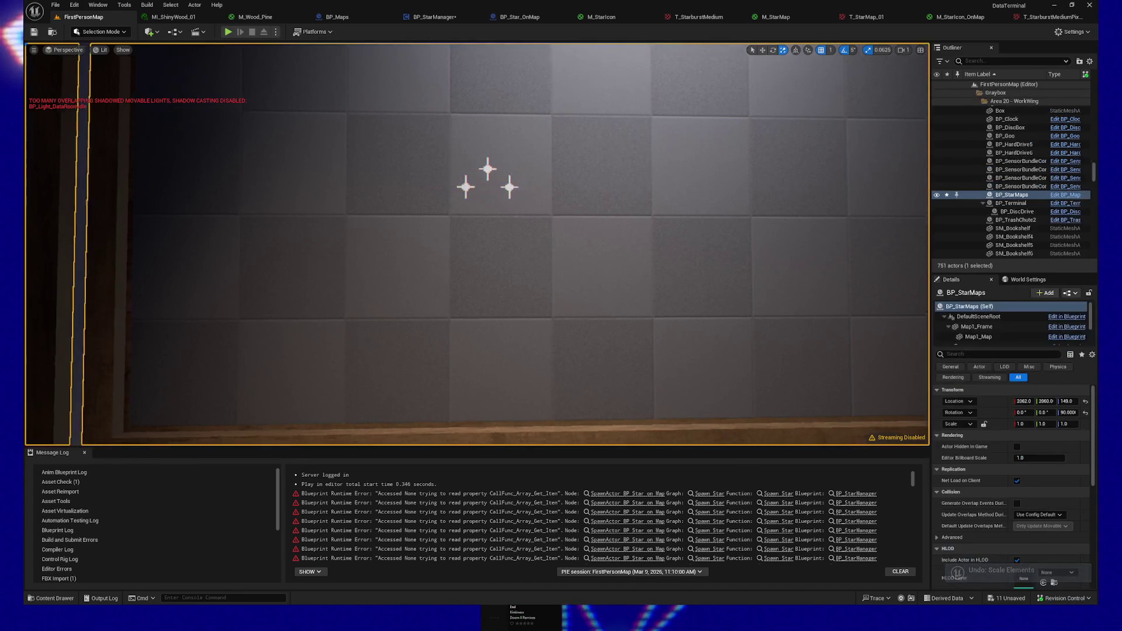
pyautogui.press('f')
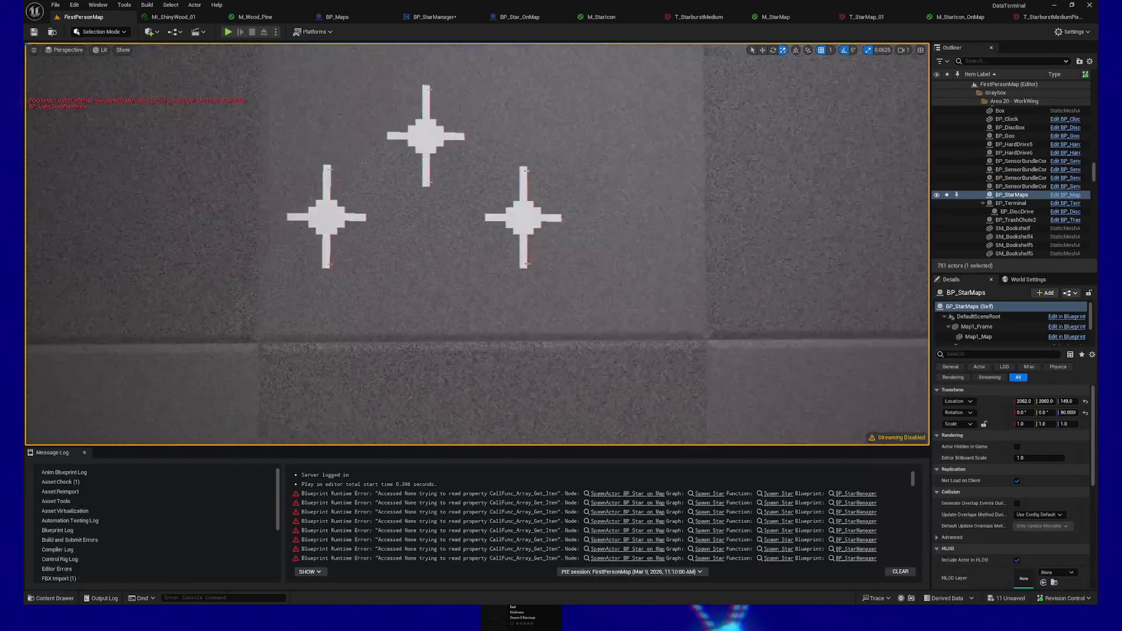
pyautogui.click(545, 214)
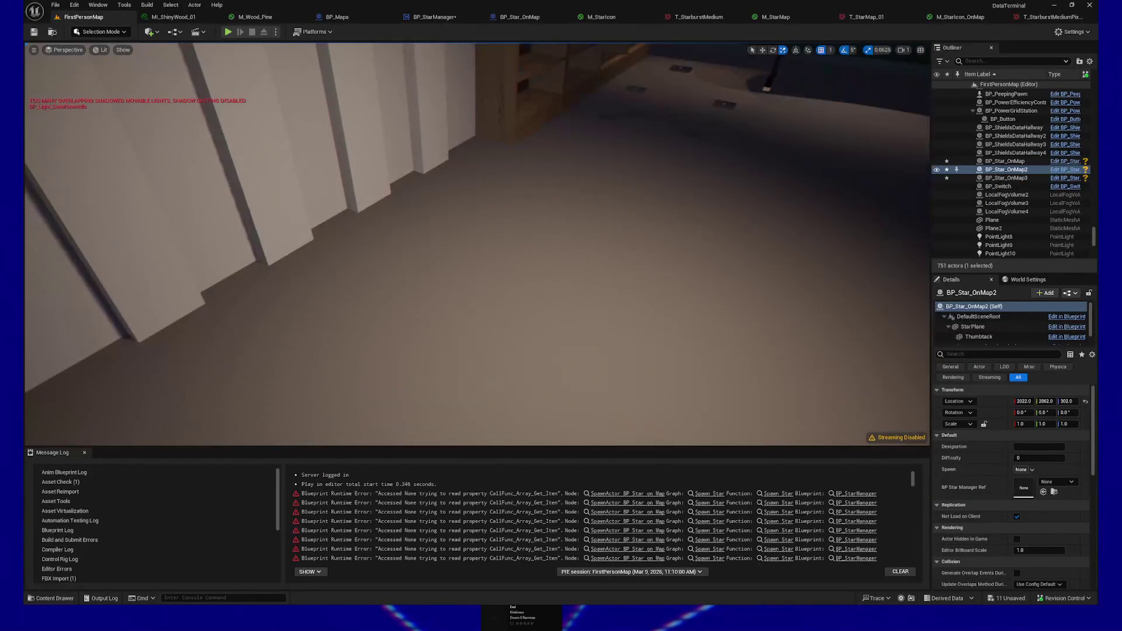
pyautogui.rightClick(576, 53)
# Play From Here on the floor spot and walk up to the star-map wall
pyautogui.click(602, 321)
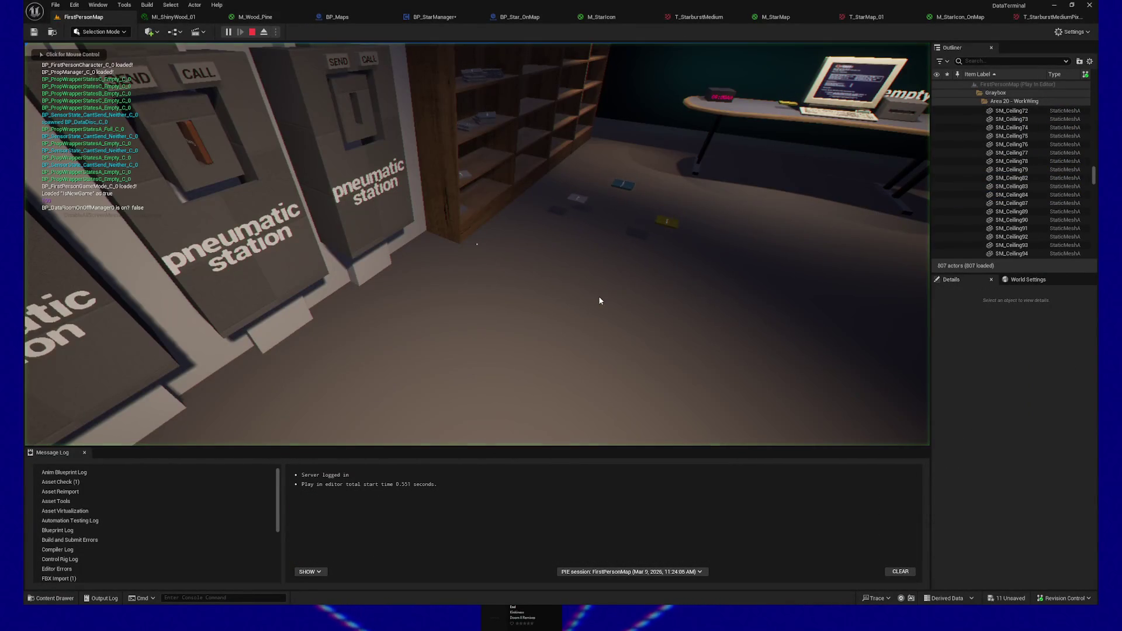
pyautogui.click(593, 298)
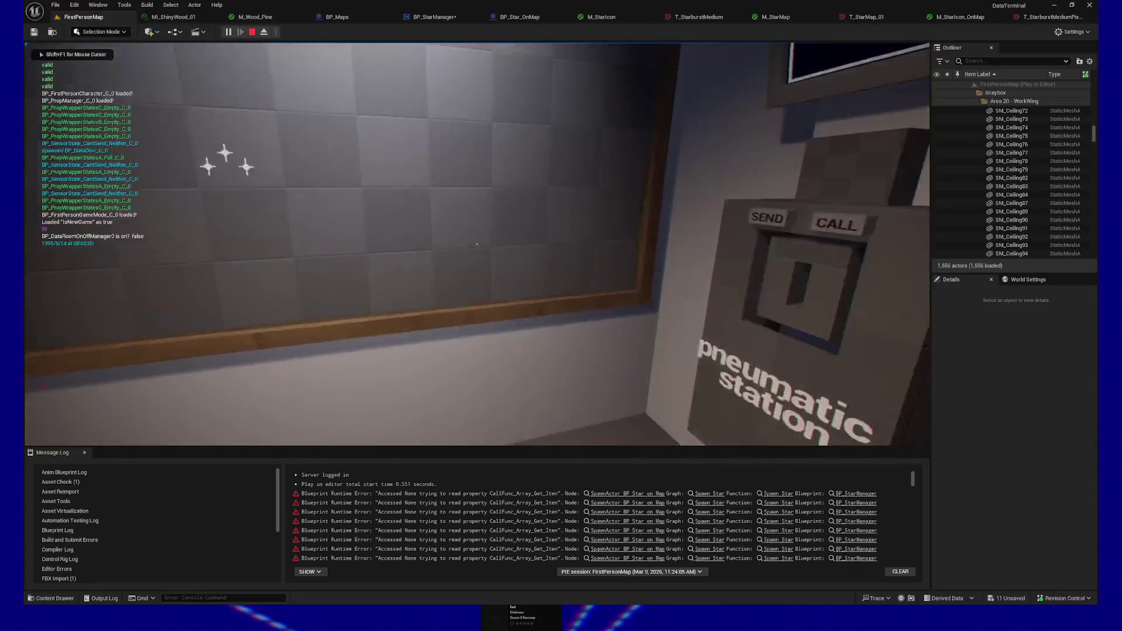
pyautogui.press('w')
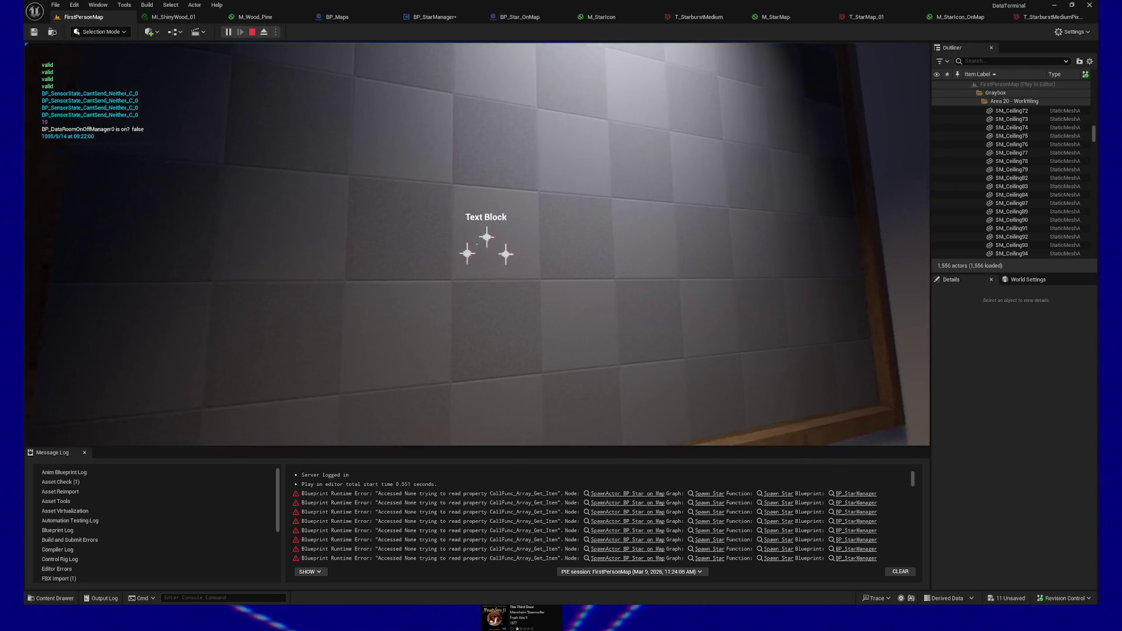
# Walk back along the lit star-map frames, then pause and quit the play session
pyautogui.press('w')
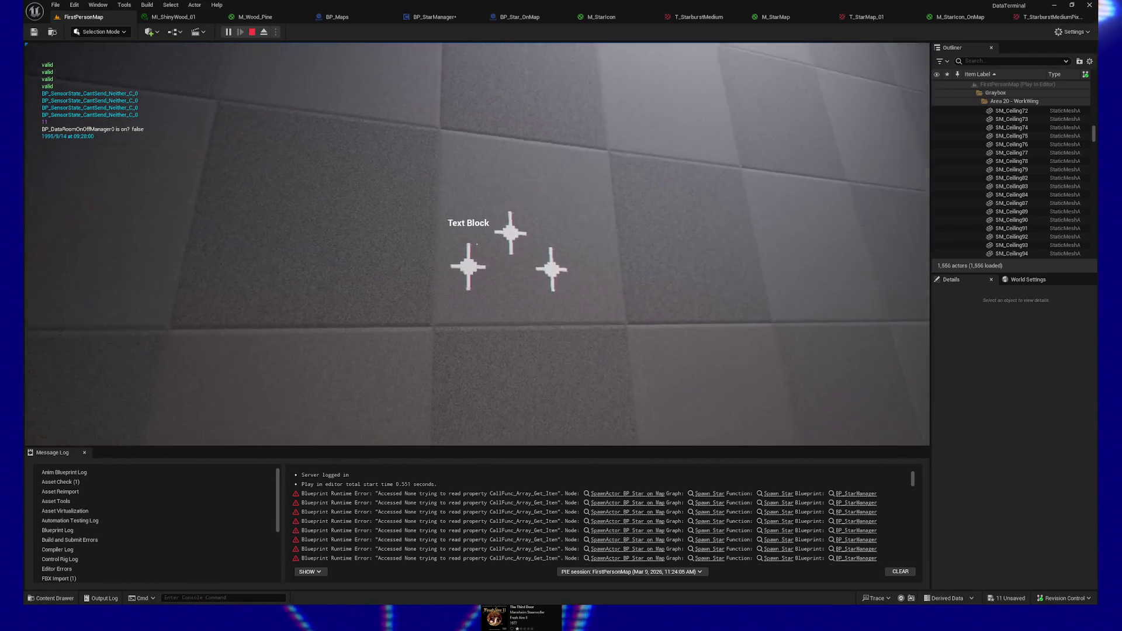
pyautogui.press('s')
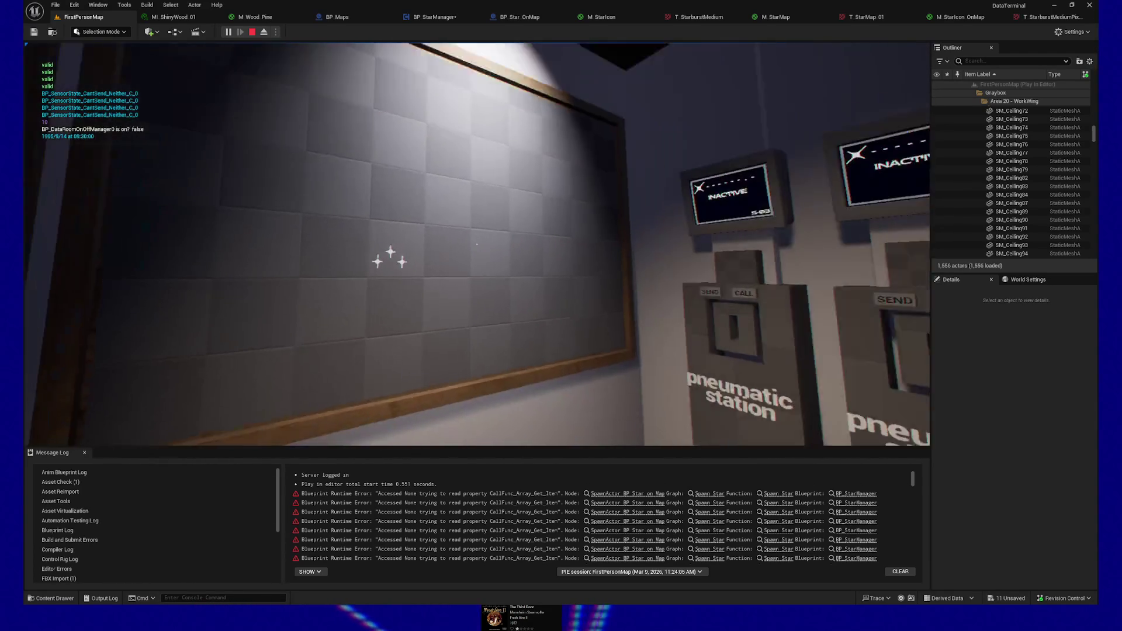
pyautogui.press('s')
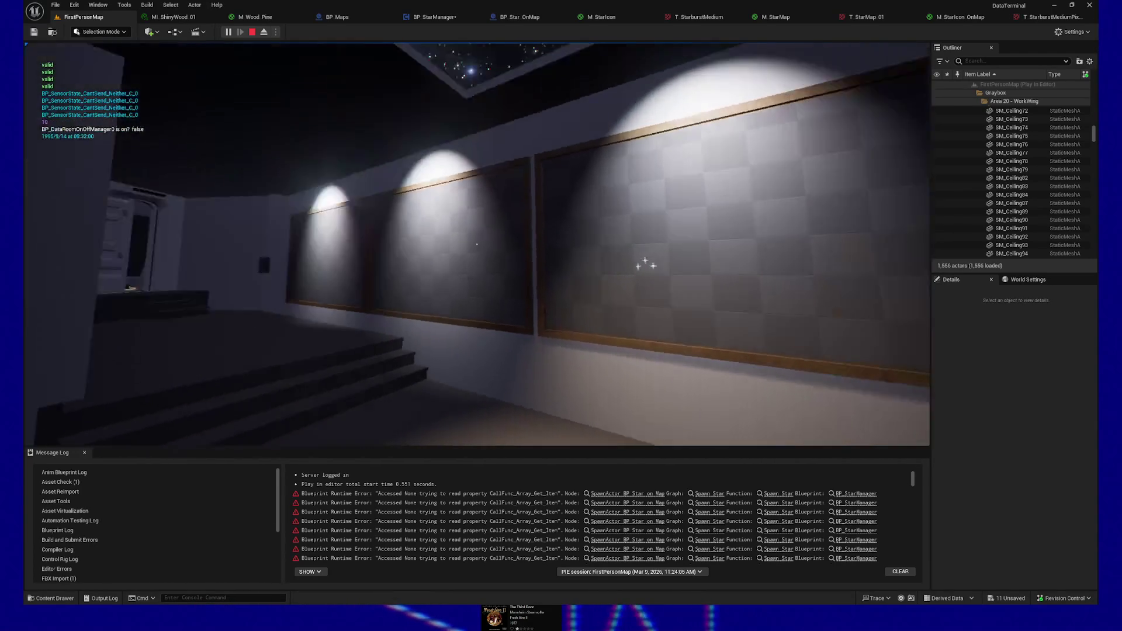
pyautogui.press('s')
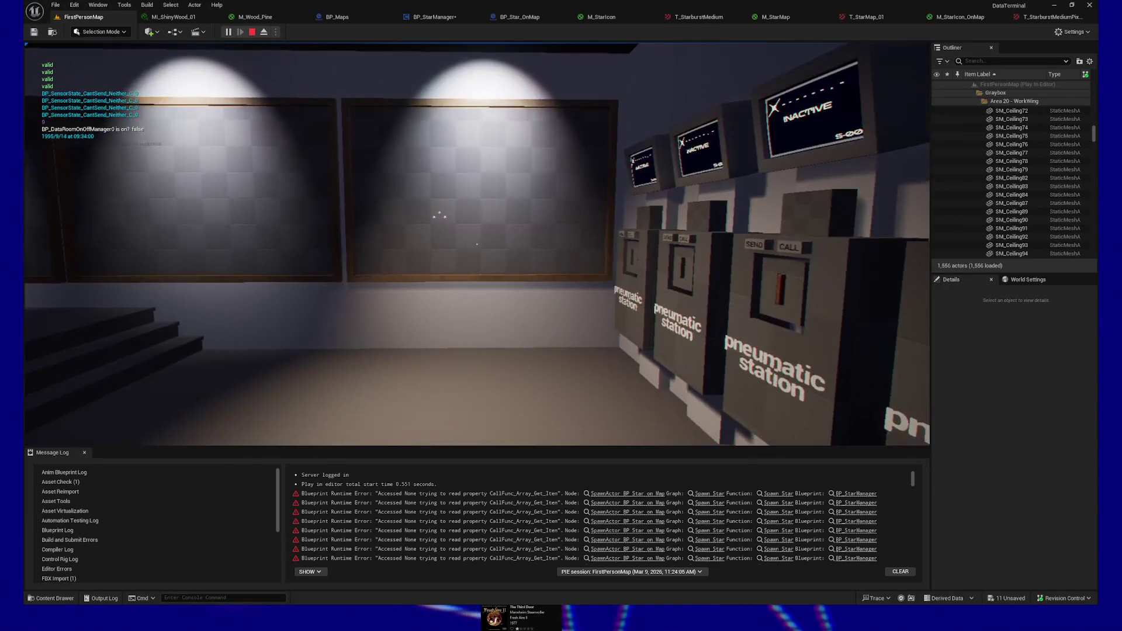
pyautogui.press('s')
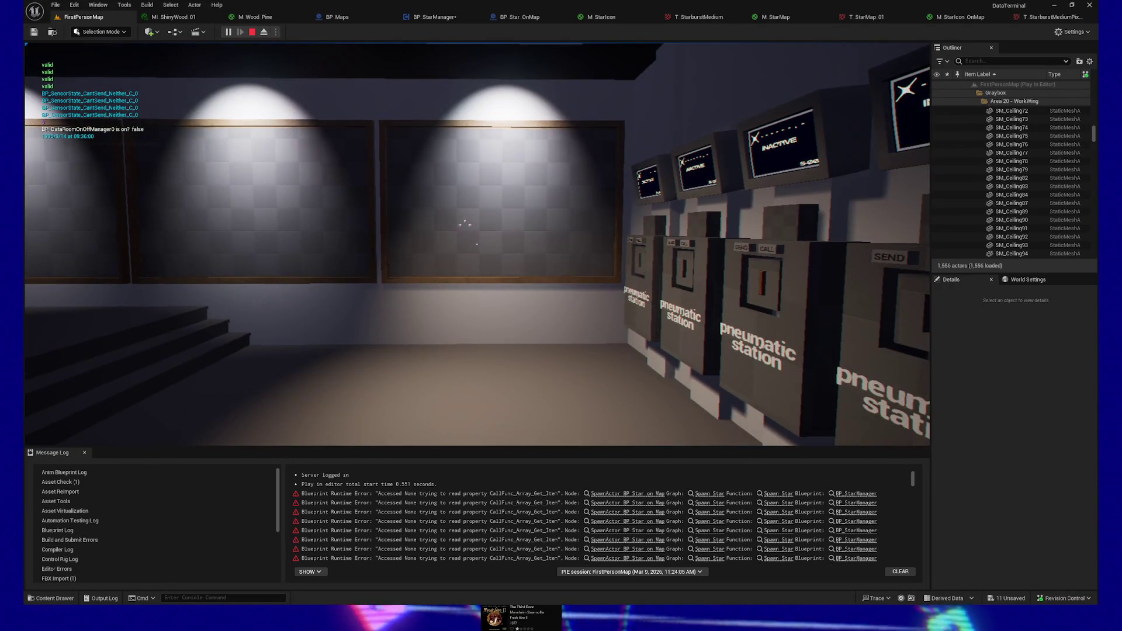
pyautogui.press('Escape')
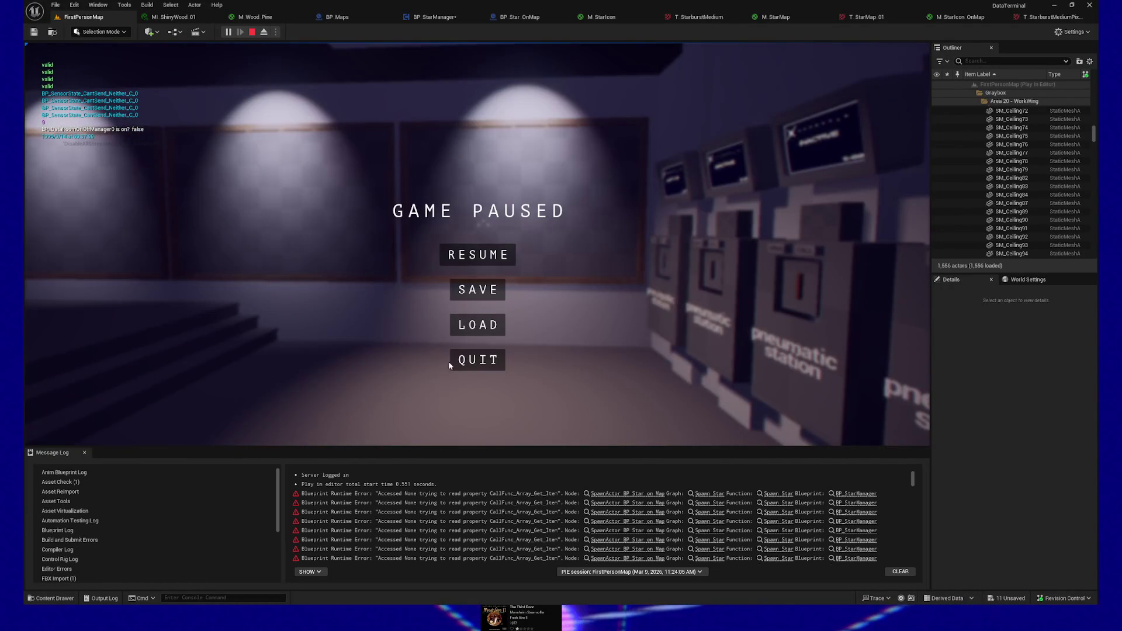
pyautogui.click(458, 361)
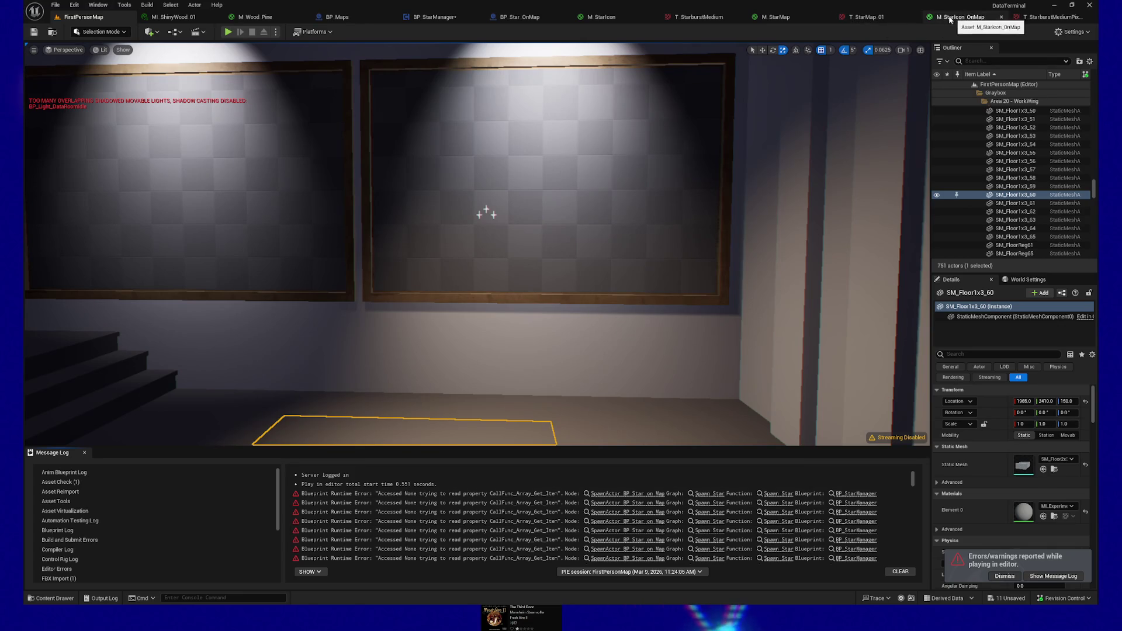
pyautogui.click(427, 17)
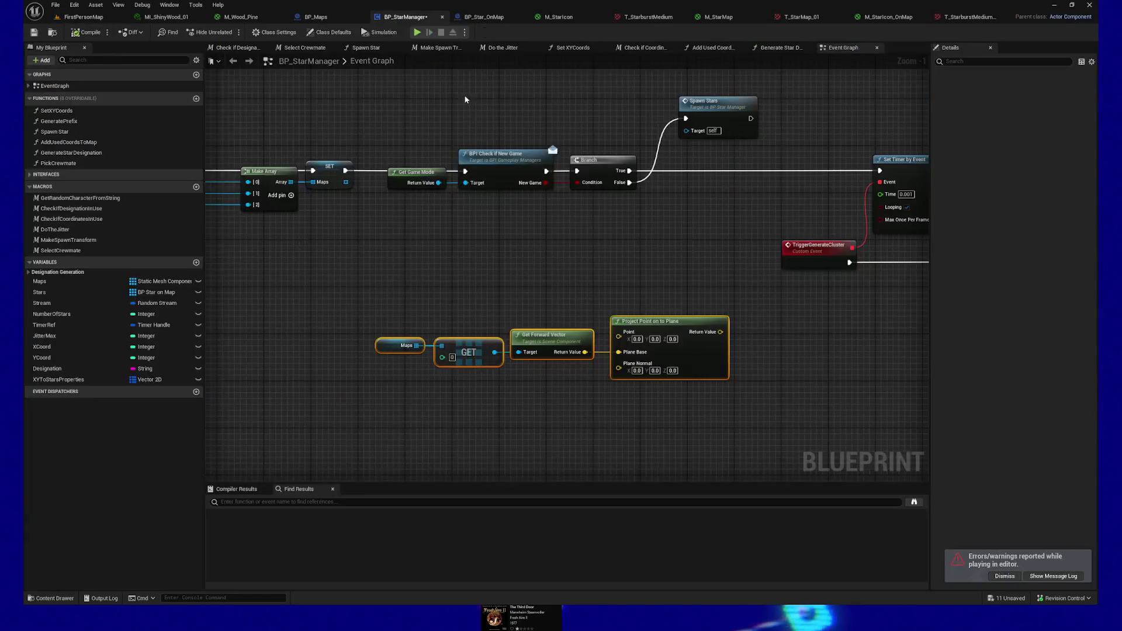
pyautogui.scroll(-3, 551, 141)
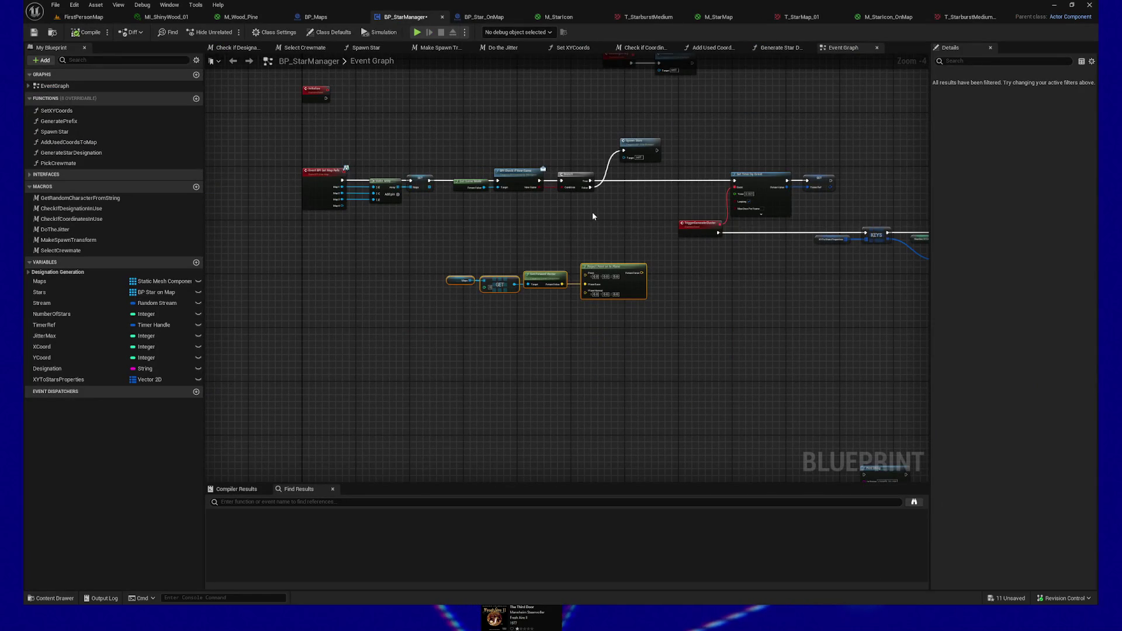
pyautogui.moveTo(592, 216); pyautogui.dragTo(519, 247)
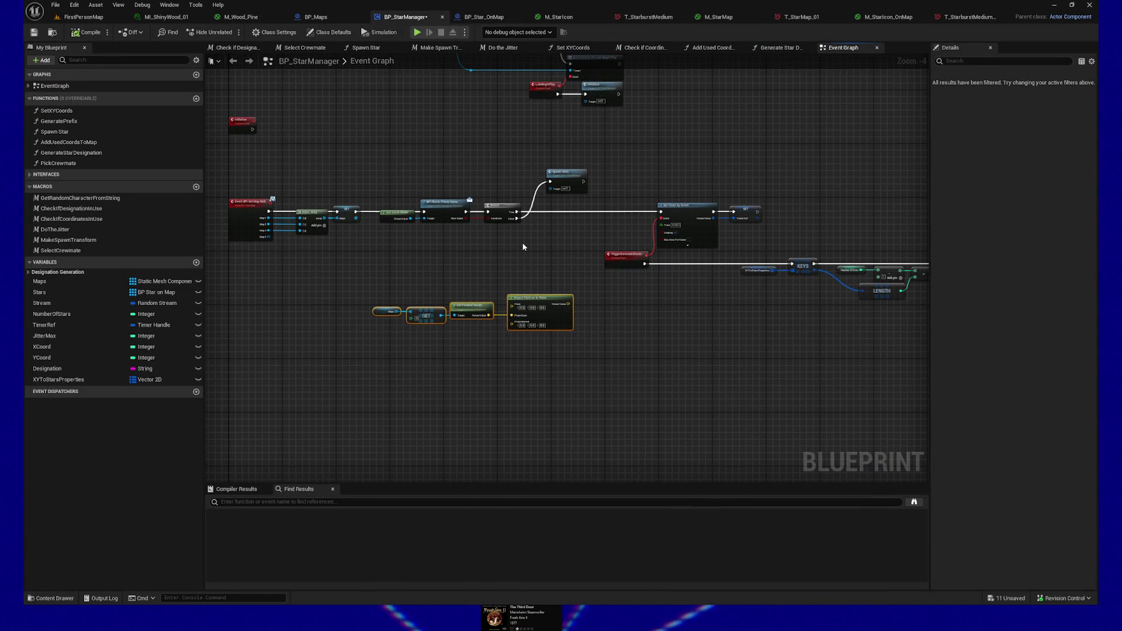